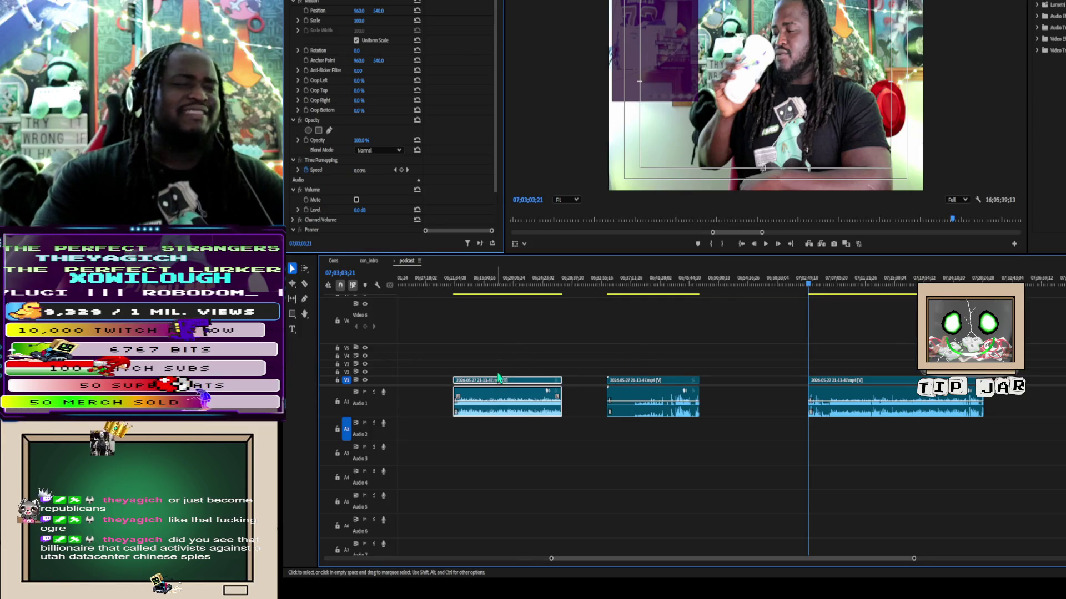
# Move the short V1/A1 clip left so it sits just after the opening clips.
pyautogui.keyDown('alt'); pyautogui.scroll(-3, 498, 374); pyautogui.keyUp('alt')
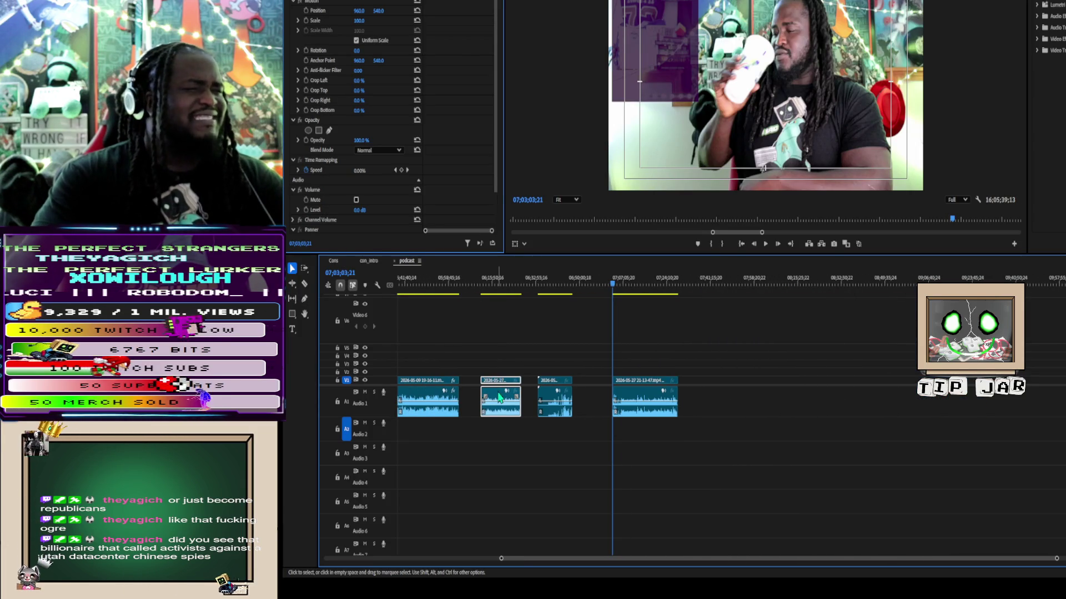
pyautogui.scroll(15, 579, 560)
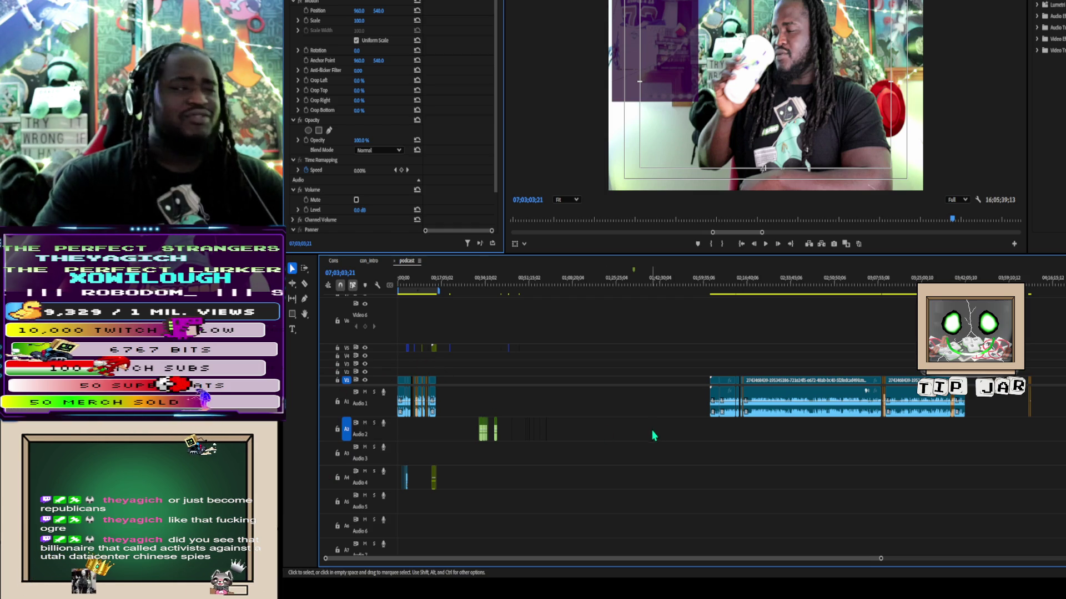
pyautogui.scroll(-5, 970, 404)
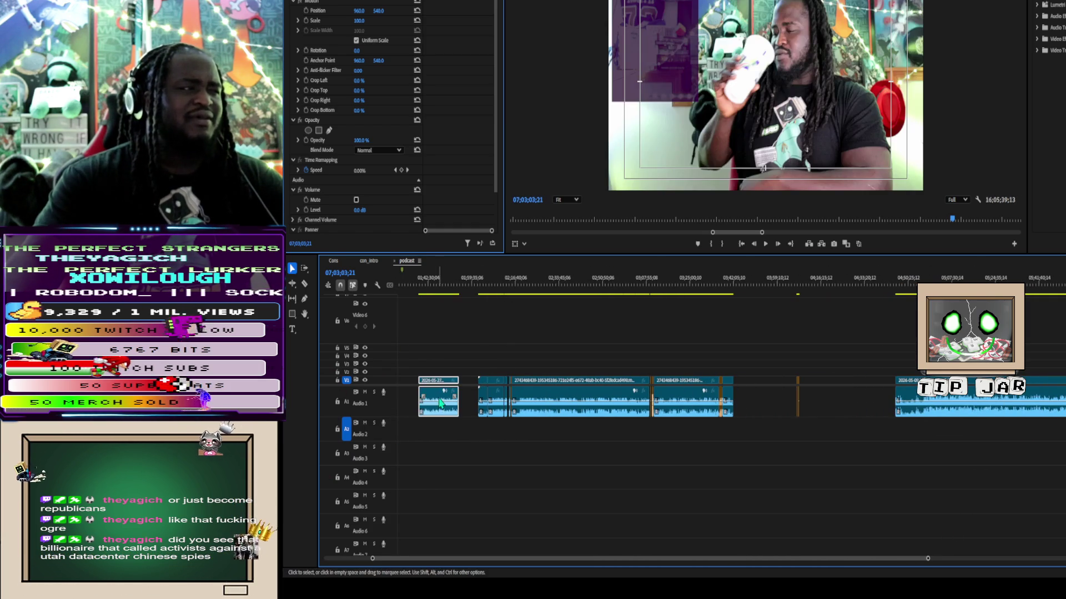
pyautogui.scroll(3, 451, 400)
pyautogui.scroll(3, 450, 401)
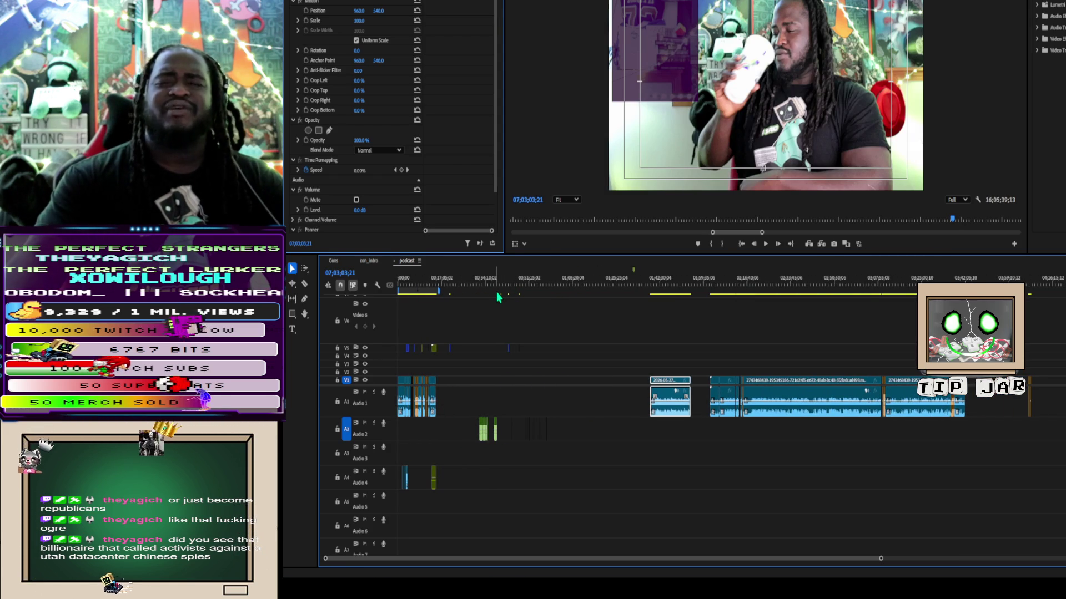
pyautogui.moveTo(663, 384); pyautogui.dragTo(462, 370)
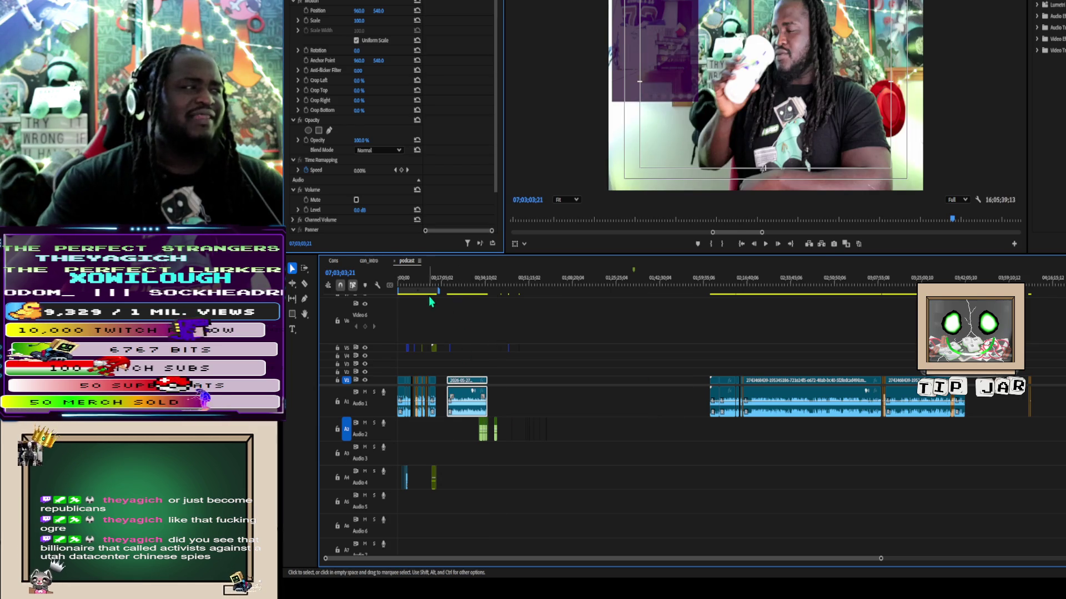
# Set the playhead to 00;06;48;05 and zoom the timeline around it.
pyautogui.click(415, 284)
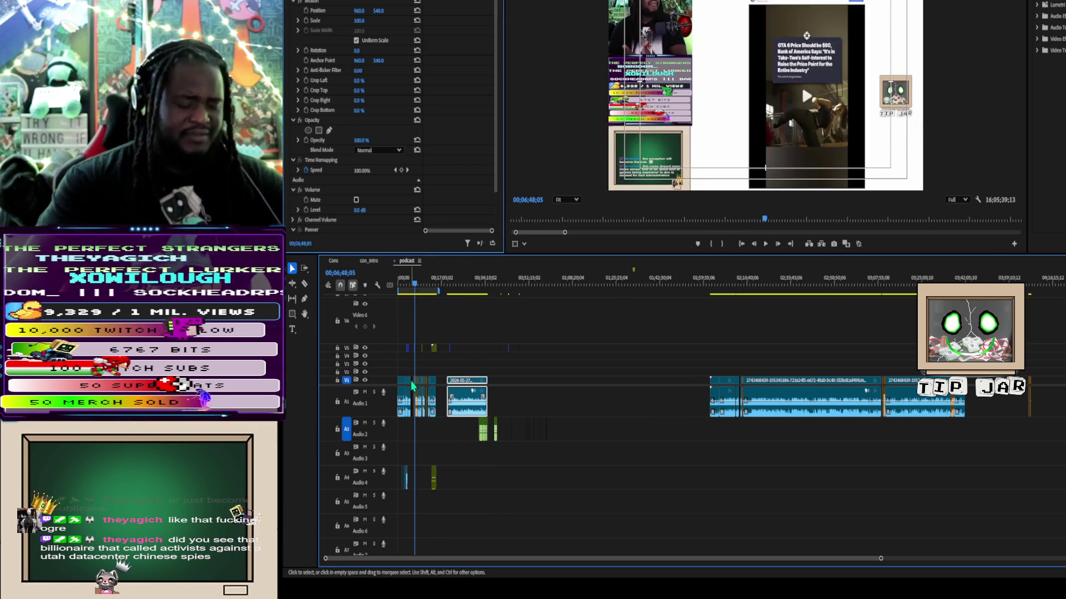
pyautogui.keyDown('alt'); pyautogui.scroll(6, 413, 383); pyautogui.keyUp('alt')
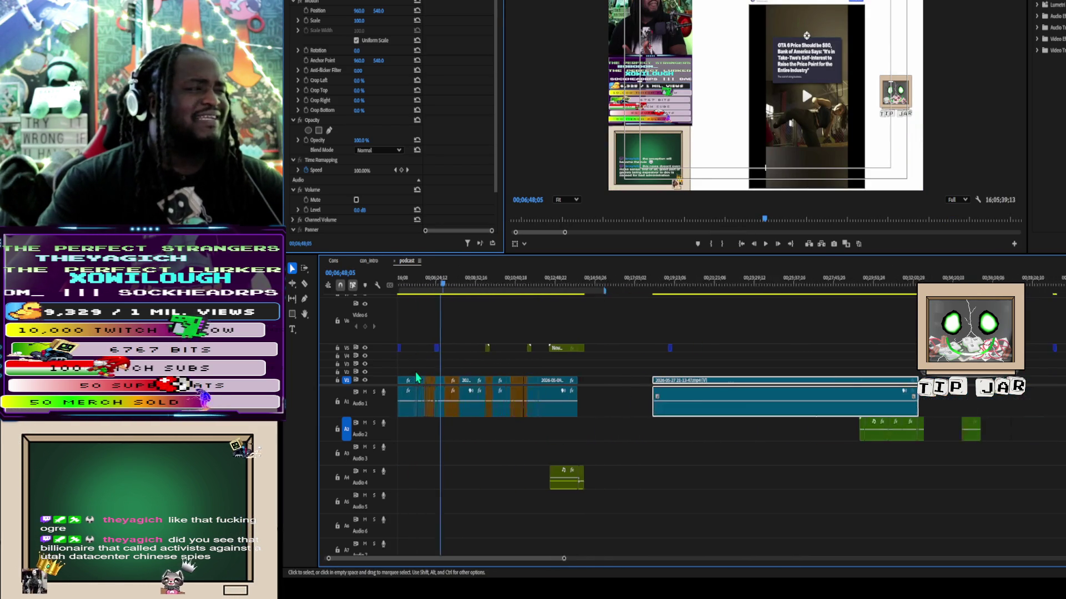
pyautogui.keyDown('alt'); pyautogui.scroll(-5, 416, 378); pyautogui.keyUp('alt')
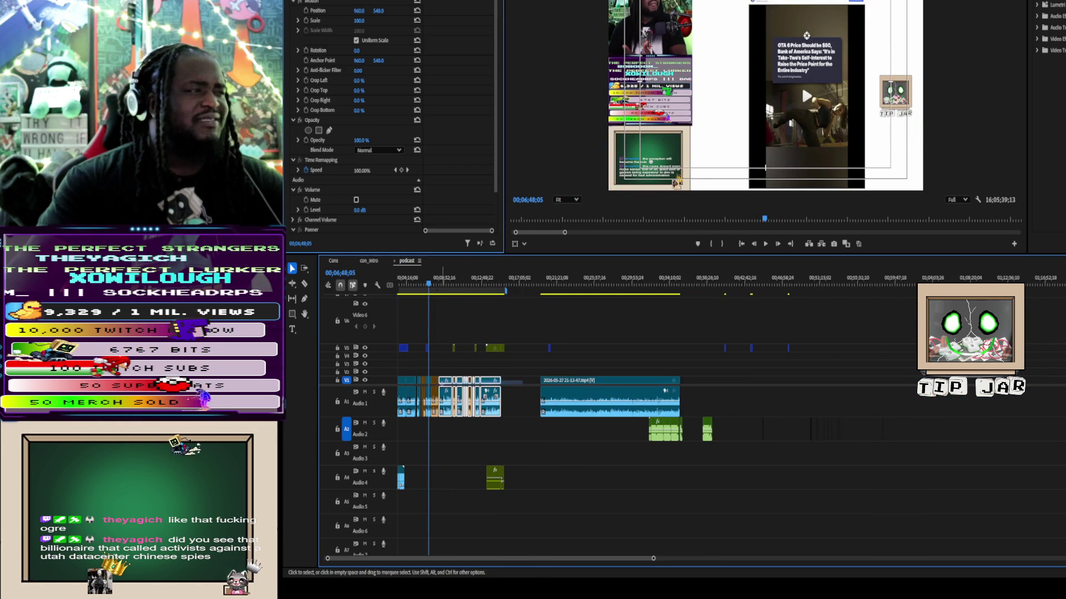
pyautogui.scroll(2, 393, 411)
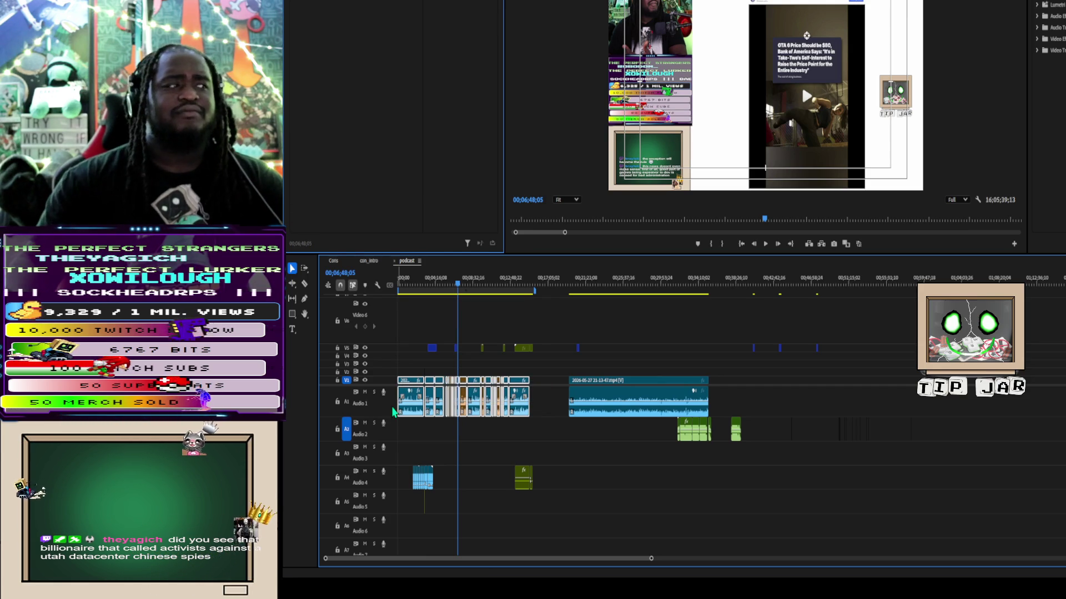
# Delete the opening clip group, slide the main recording left, and nudge the V5 text overlay later.
pyautogui.press('Delete')
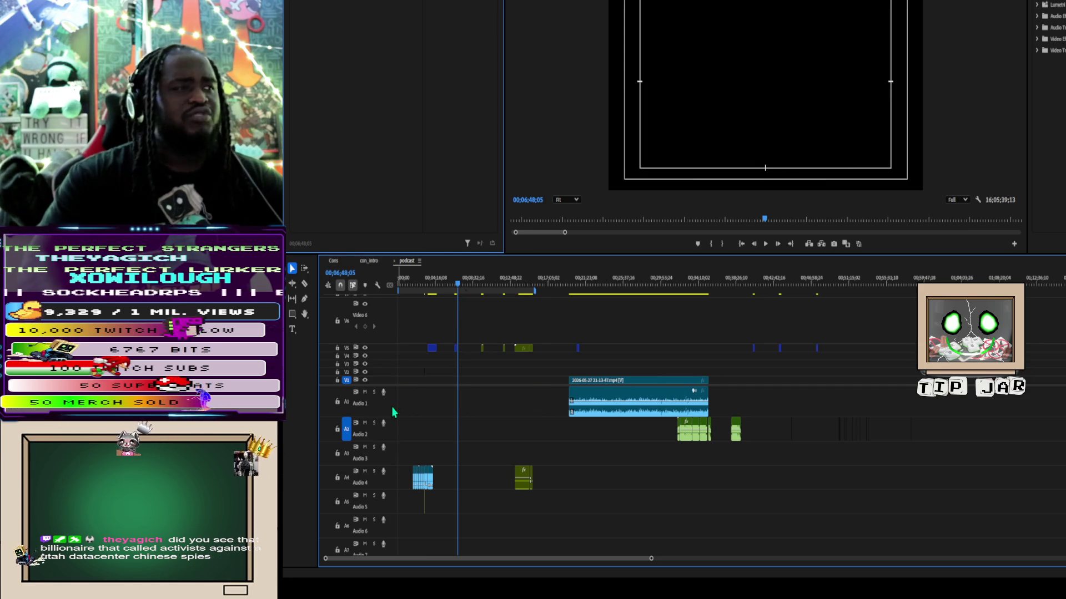
pyautogui.moveTo(651, 384); pyautogui.dragTo(507, 394)
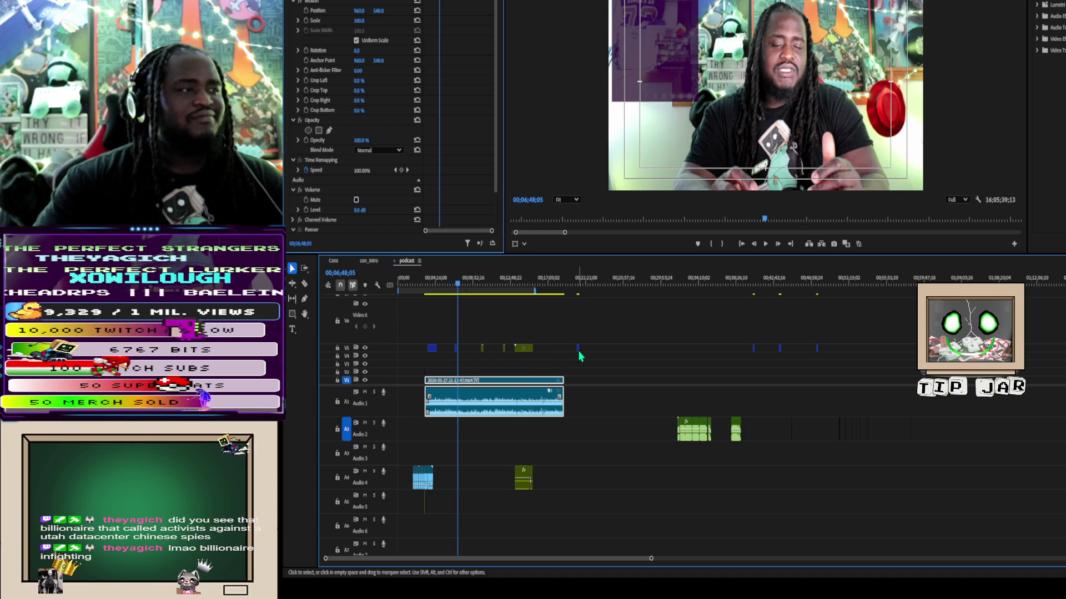
pyautogui.moveTo(578, 348); pyautogui.dragTo(608, 348)
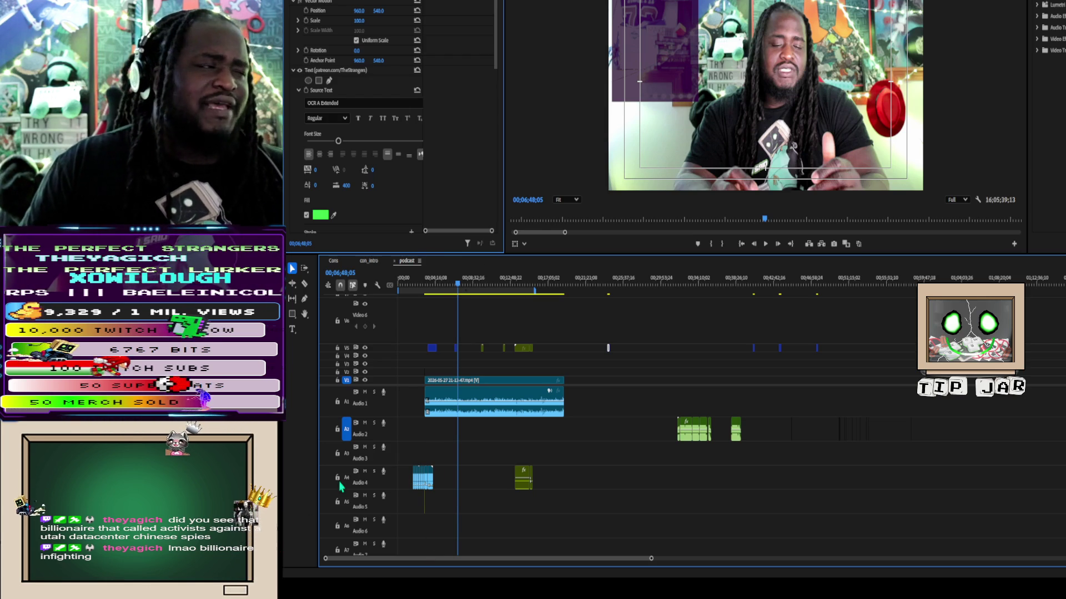
# Place the overlay clip further along and set the playhead to 00;03;09;18.
pyautogui.click(519, 345)
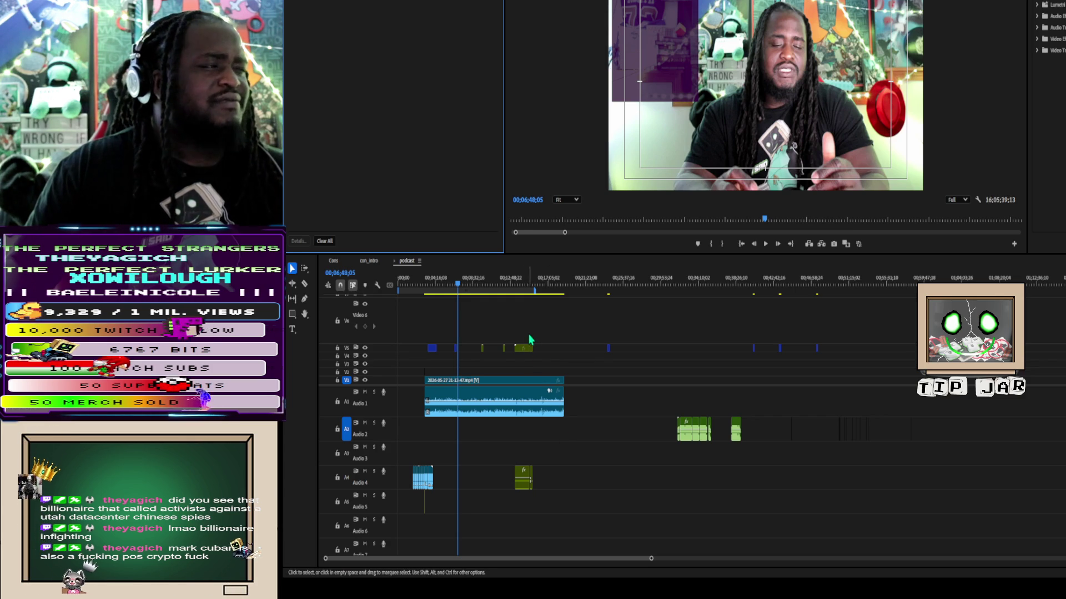
pyautogui.moveTo(522, 352); pyautogui.dragTo(557, 354)
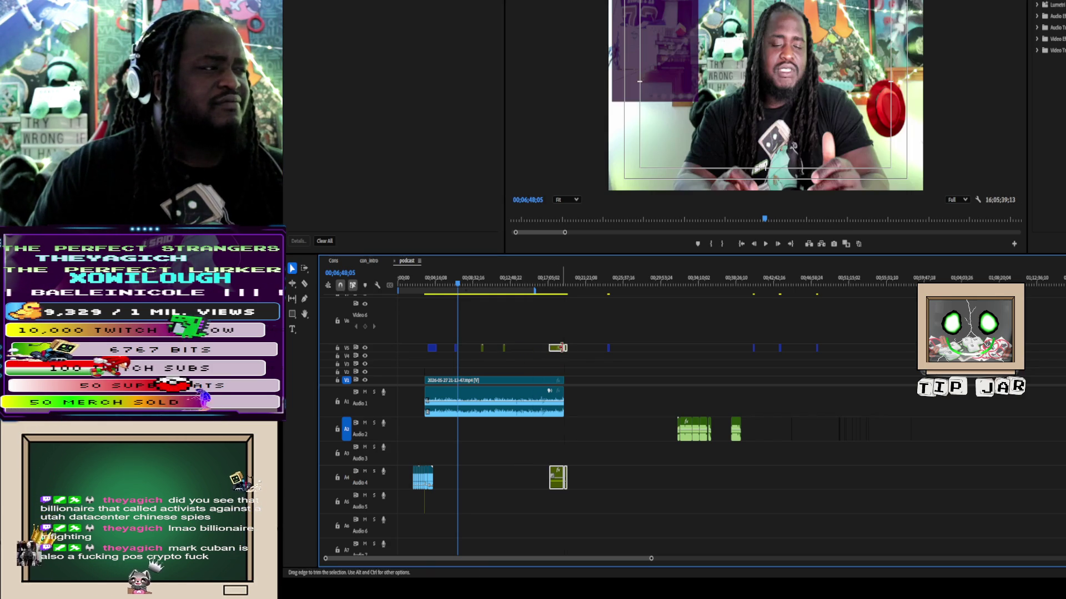
pyautogui.click(425, 285)
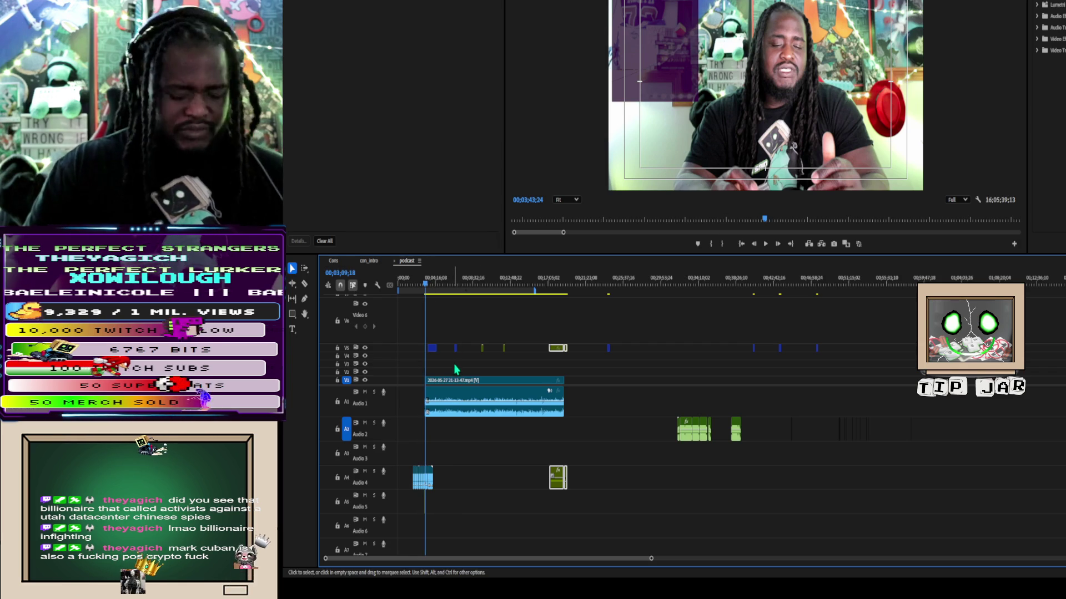
pyautogui.scroll(4, 454, 428)
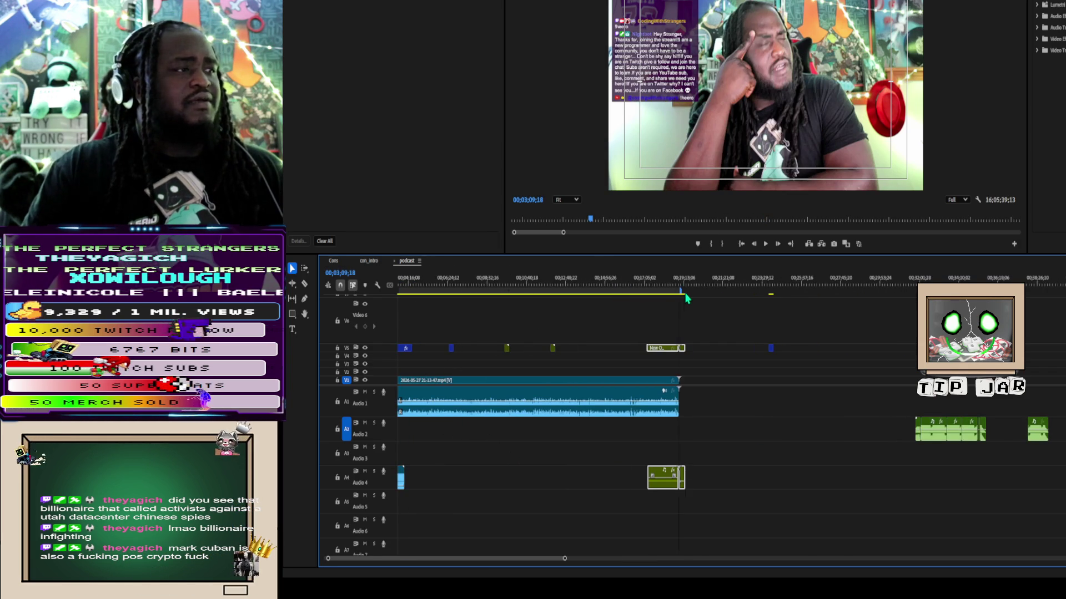
pyautogui.scroll(2, 597, 362)
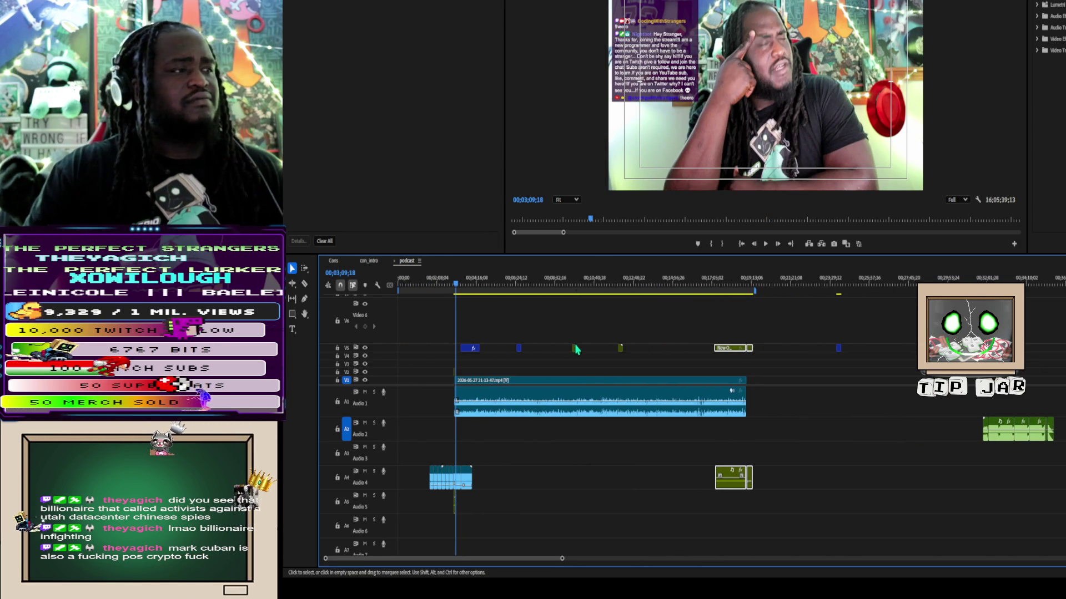
# Put the playhead at the start of the CWS explosion intro near 00;03;03 and play it.
pyautogui.click(463, 284)
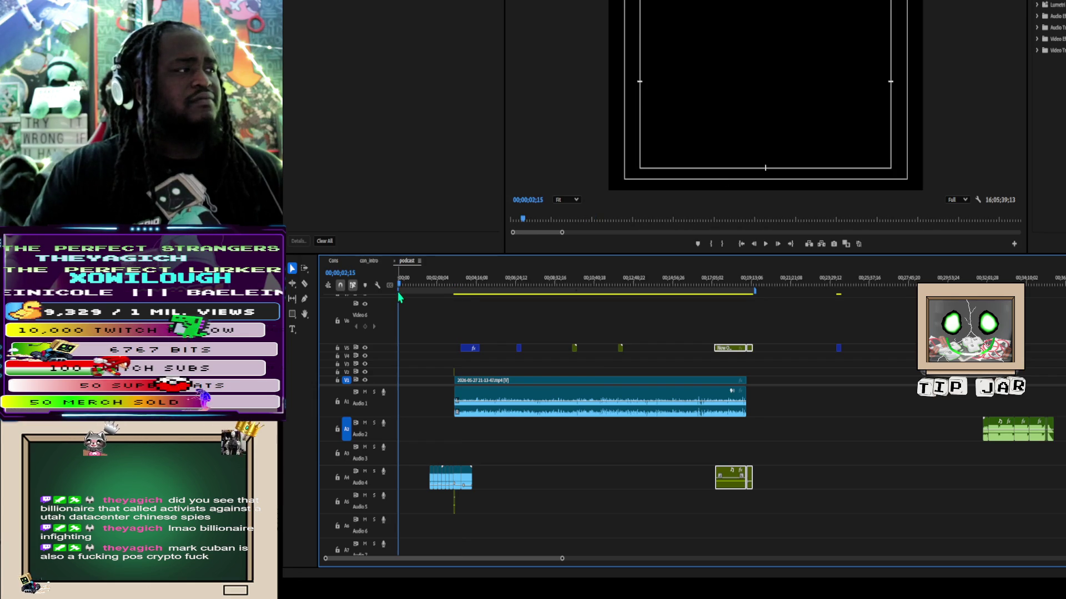
pyautogui.click(459, 300)
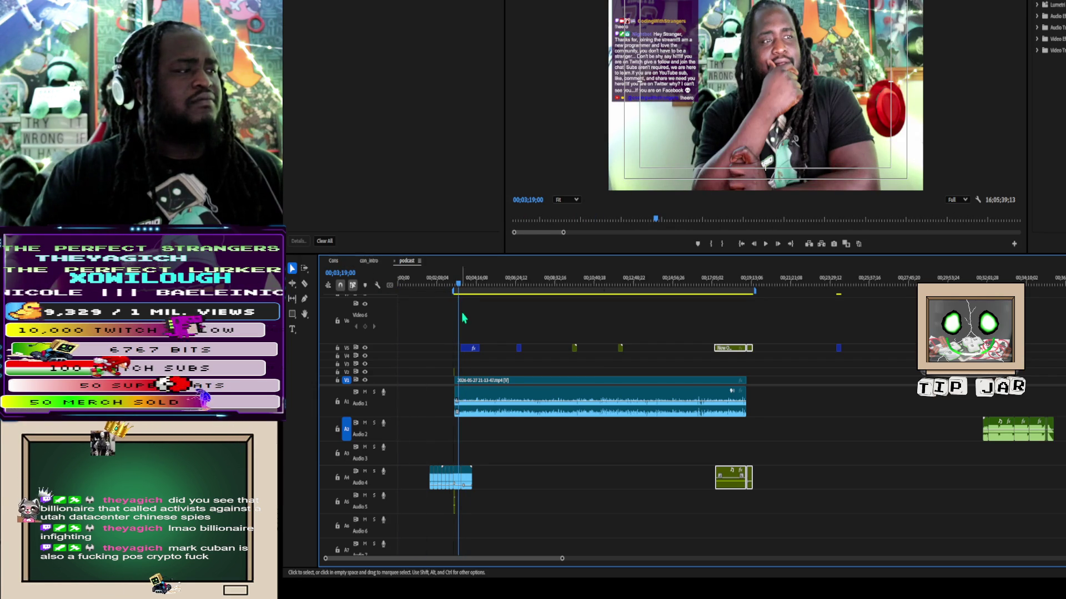
pyautogui.scroll(1, 455, 341)
pyautogui.scroll(4, 455, 341)
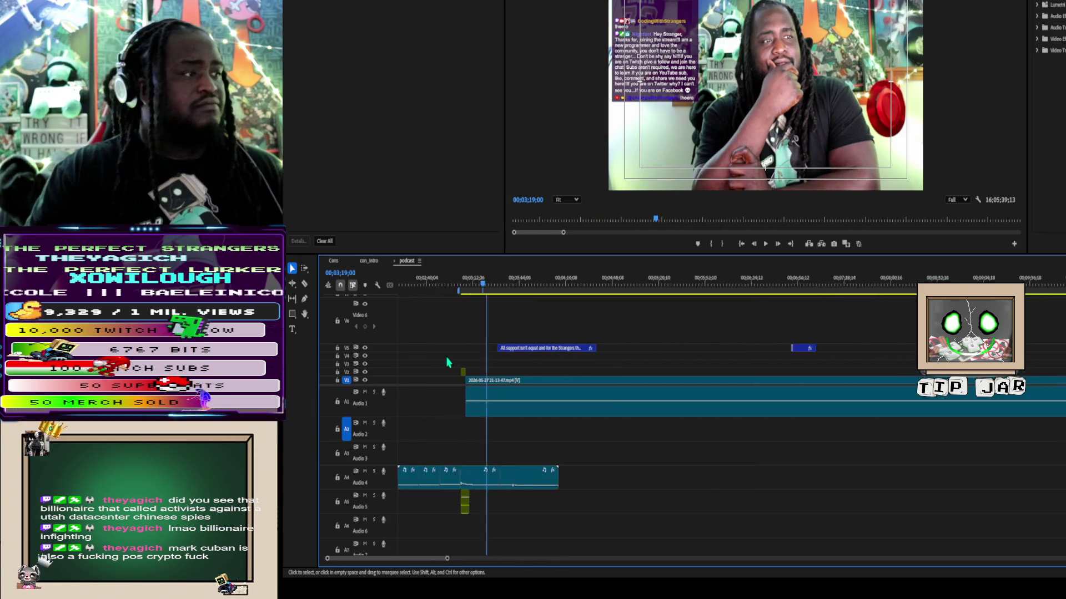
pyautogui.click(480, 287)
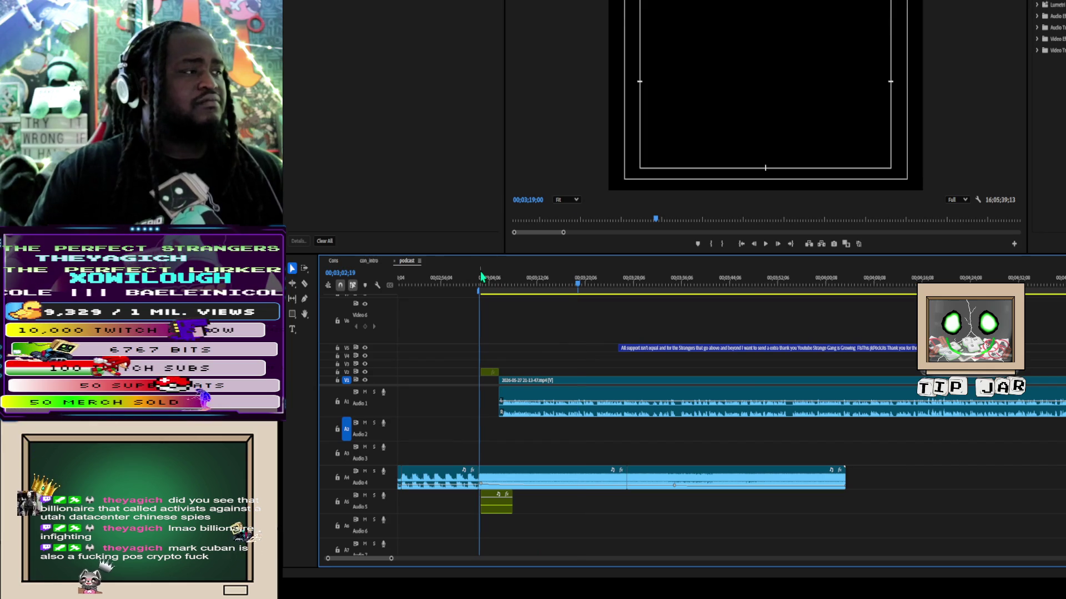
pyautogui.scroll(3, 481, 283)
pyautogui.press('space')
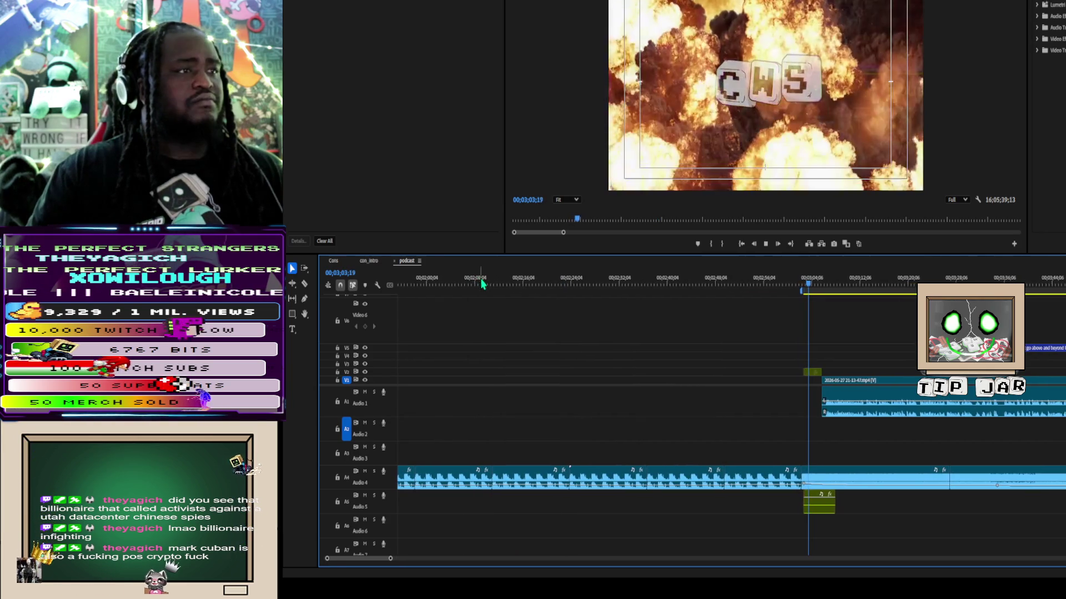
# Stop playback at 00;03;05;02 on the CWS logo frame.
pyautogui.press('space')
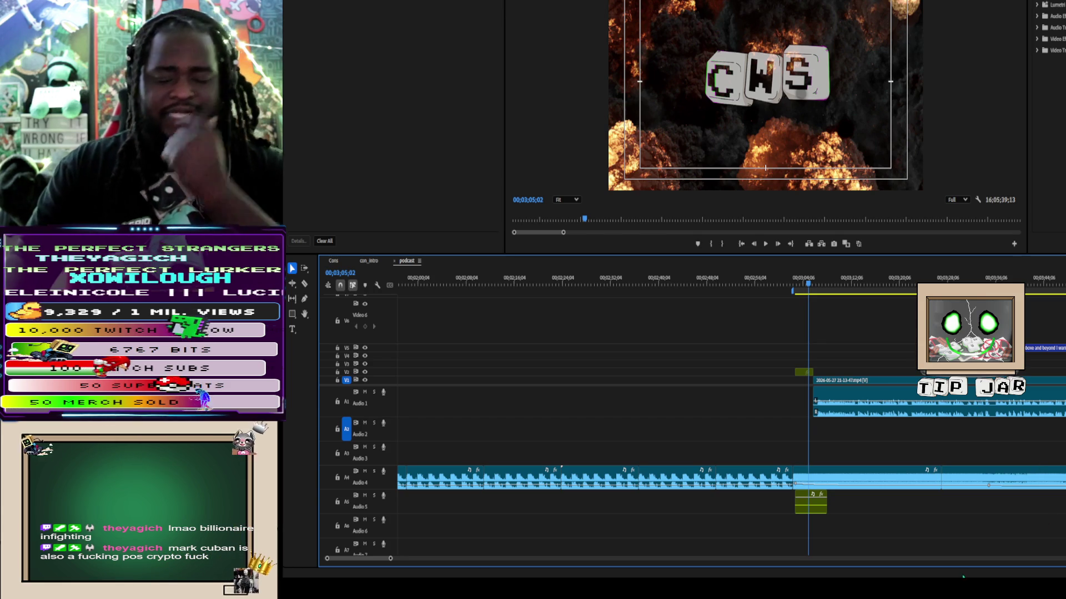
# Select the V5 overlay clips and shift them later to line up with the podcast, then deselect.
pyautogui.press('-')
pyautogui.press('-')
pyautogui.press('-')
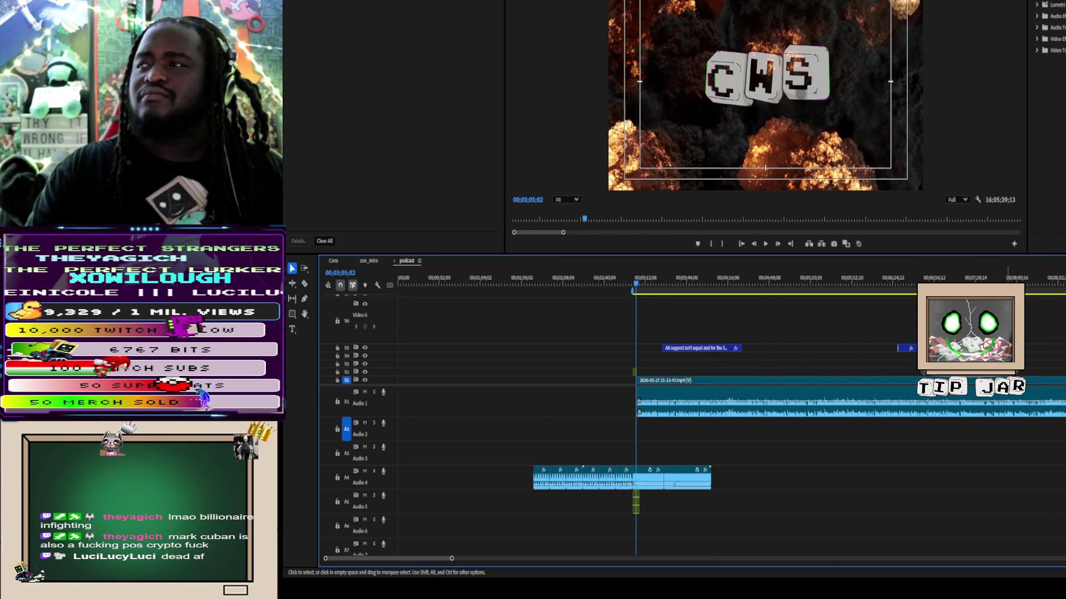
pyautogui.scroll(-5, 688, 416)
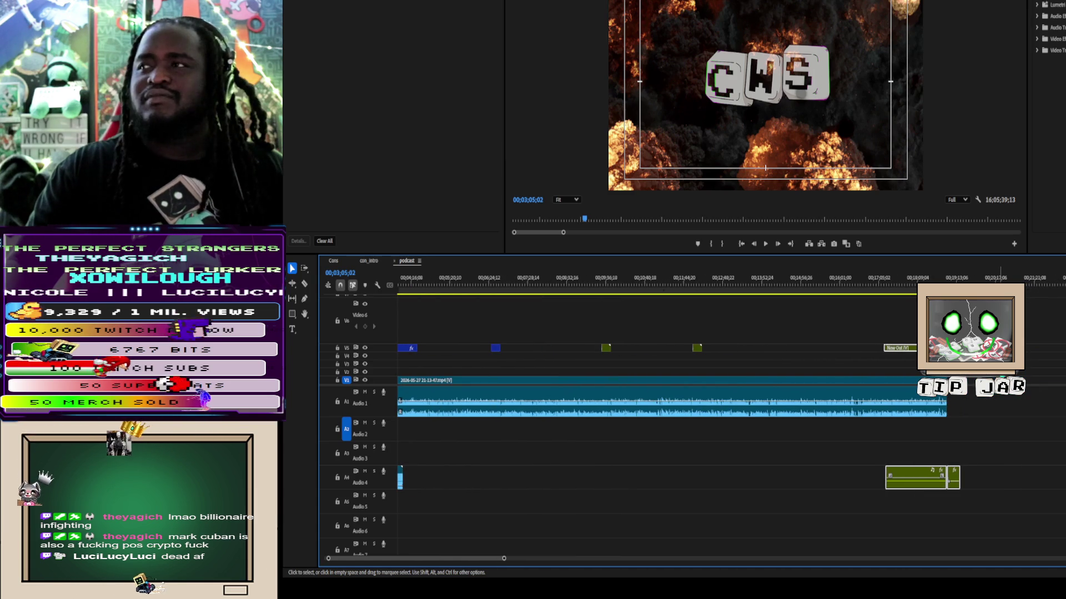
pyautogui.scroll(4, 757, 366)
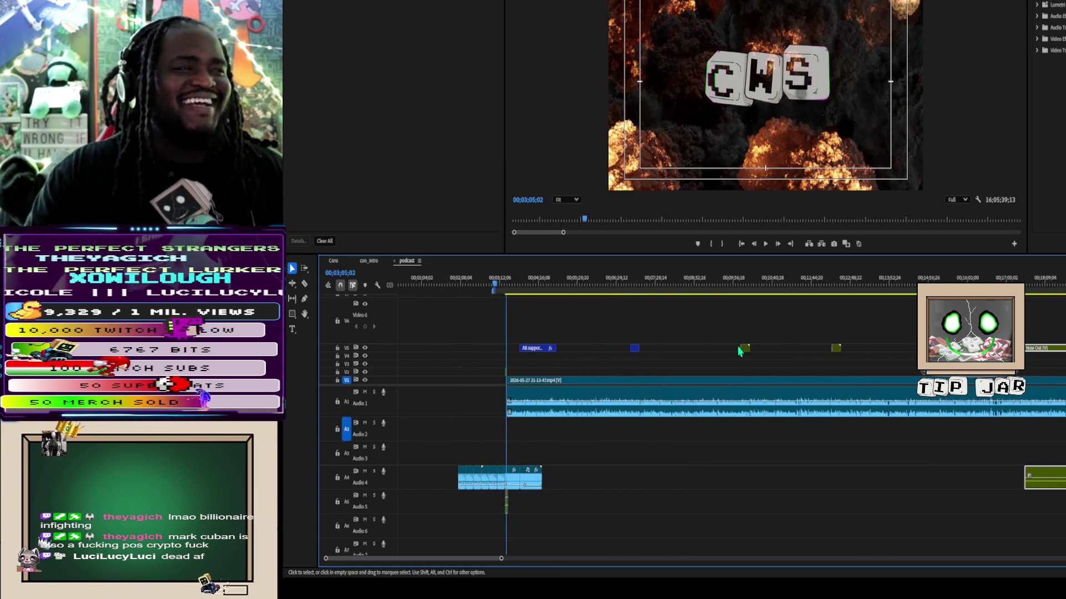
pyautogui.moveTo(617, 312)
pyautogui.mouseDown()
pyautogui.moveTo(640, 334)
pyautogui.moveTo(868, 358)
pyautogui.mouseUp()
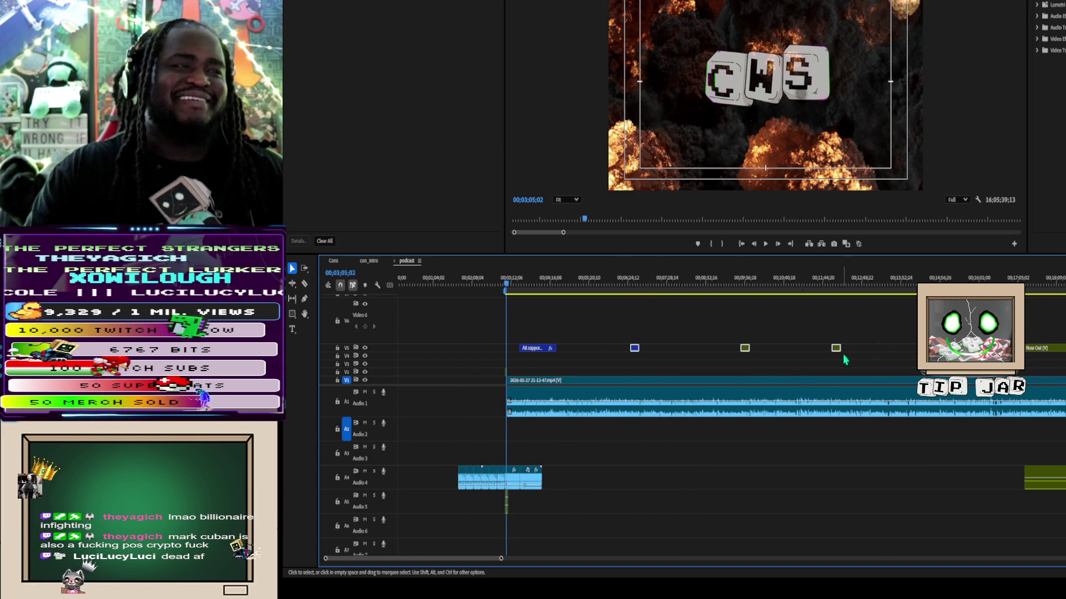
pyautogui.press('Delete')
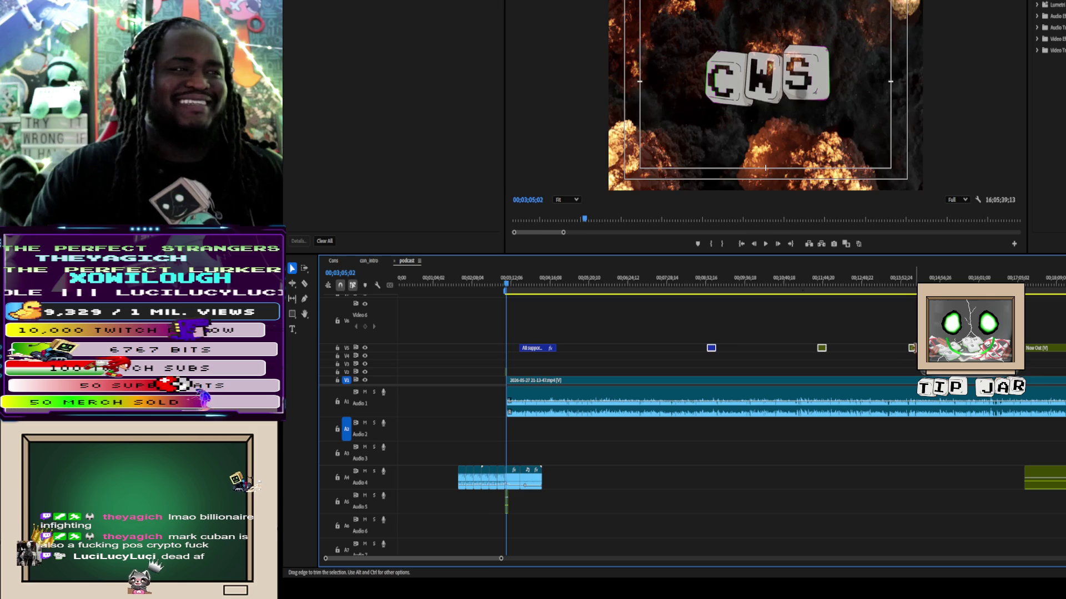
pyautogui.click(591, 325)
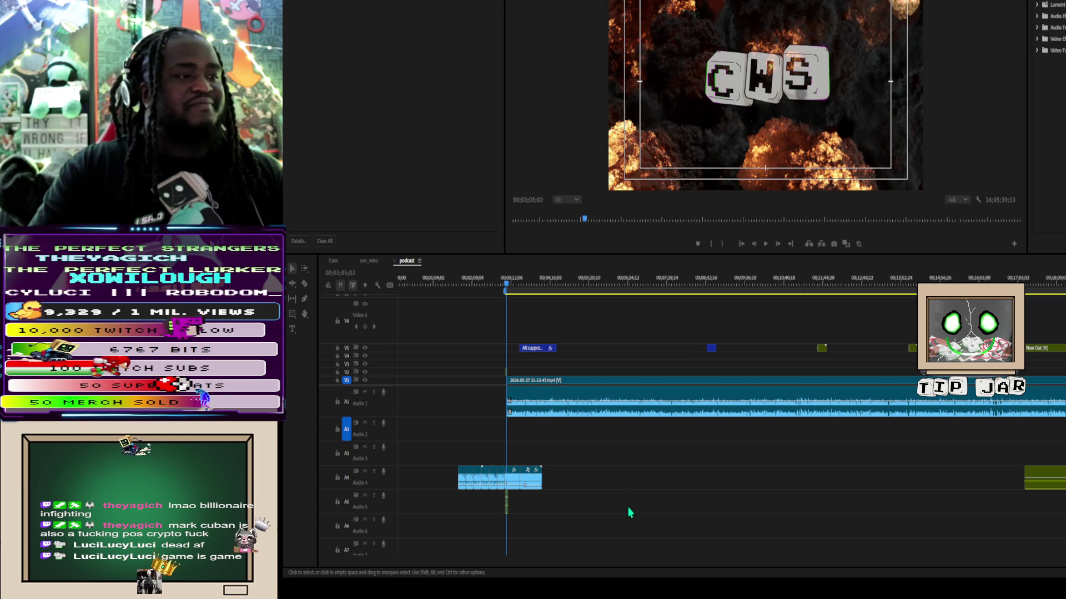
pyautogui.hotkey('ctrl', 'm')
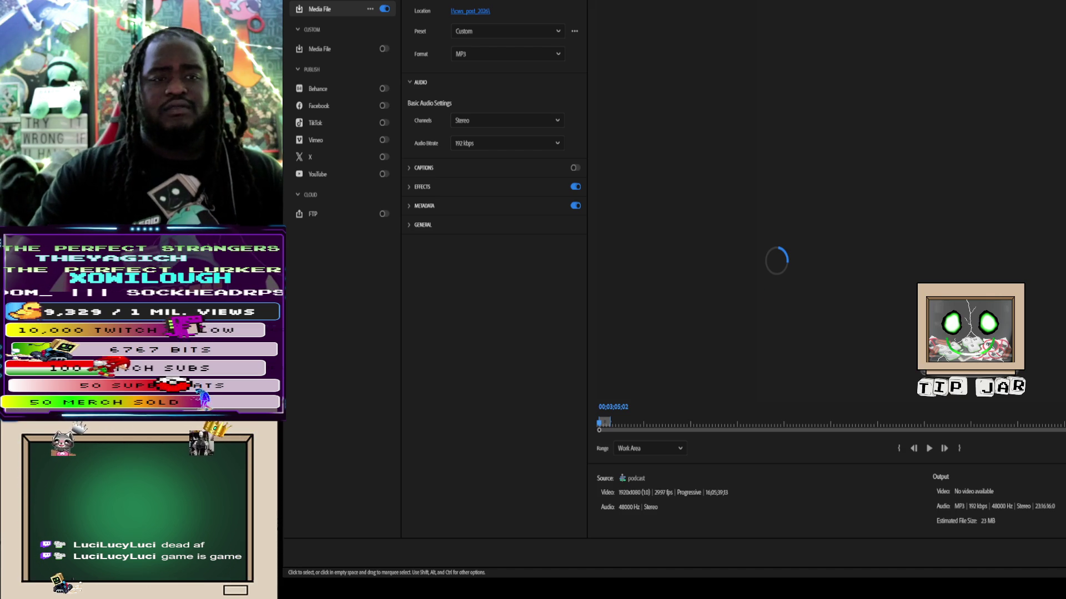
pyautogui.hotkey('alt', 'shift', '2')
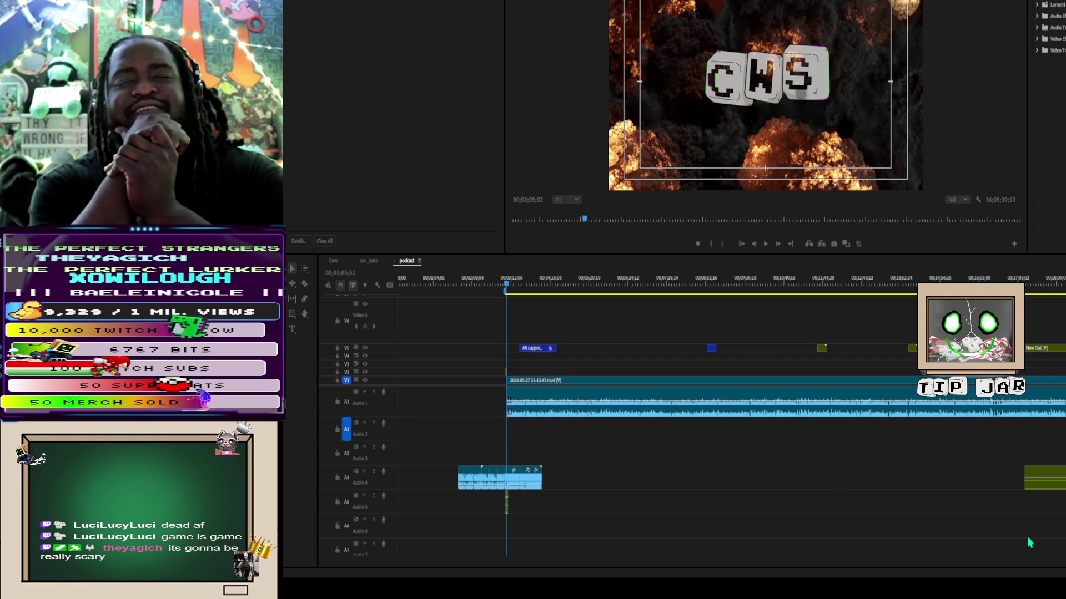
pyautogui.click(1030, 543)
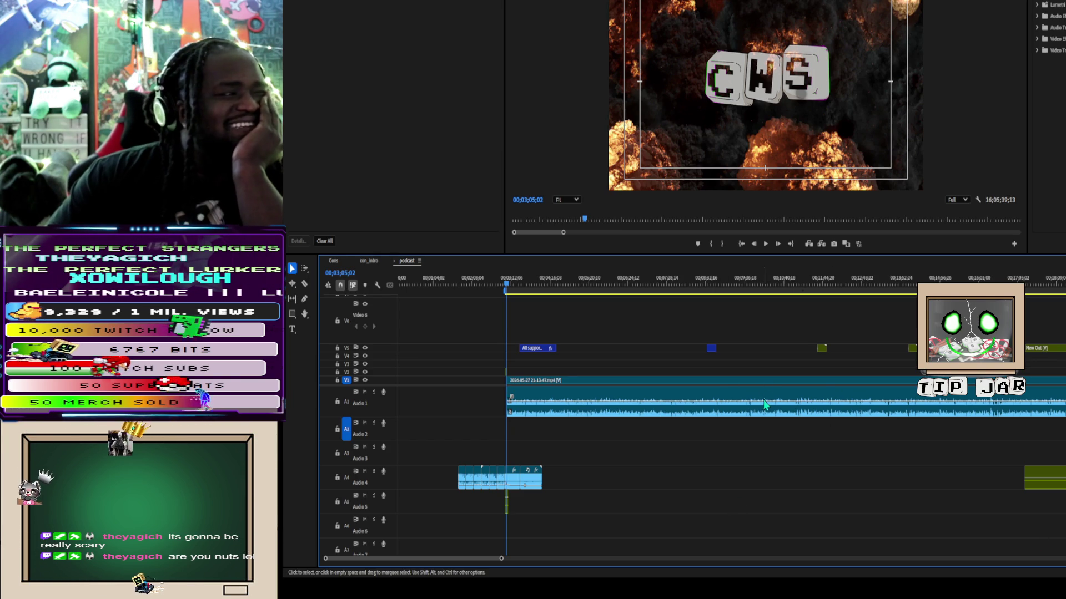
# Export the sequence as H.264 instead of MP3, using the Match Source - Adaptive High Bitrate preset.
pyautogui.press('ctrl')
pyautogui.hotkey('ctrl', 'm')
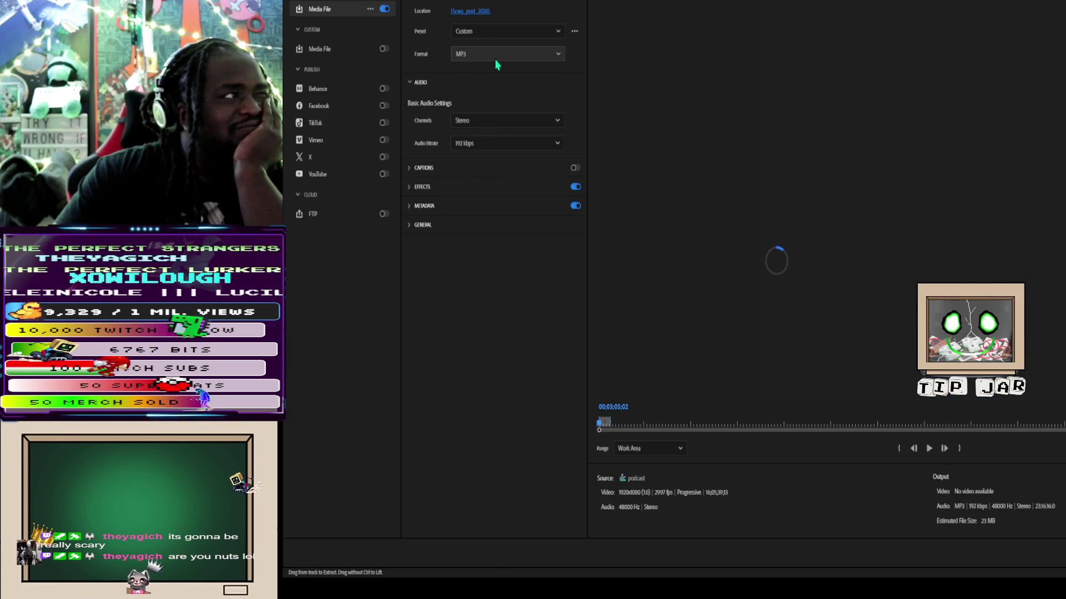
pyautogui.click(500, 54)
pyautogui.click(477, 166)
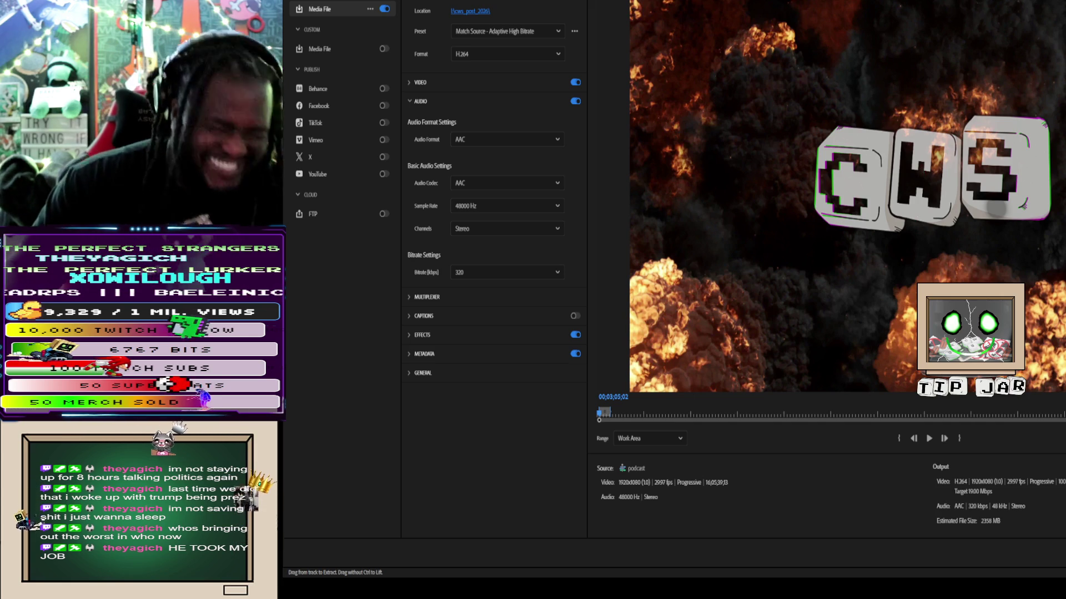
# Return from the Export page to the Edit workspace with Alt+Shift+2.
pyautogui.hotkey('alt', 'shift', '2')
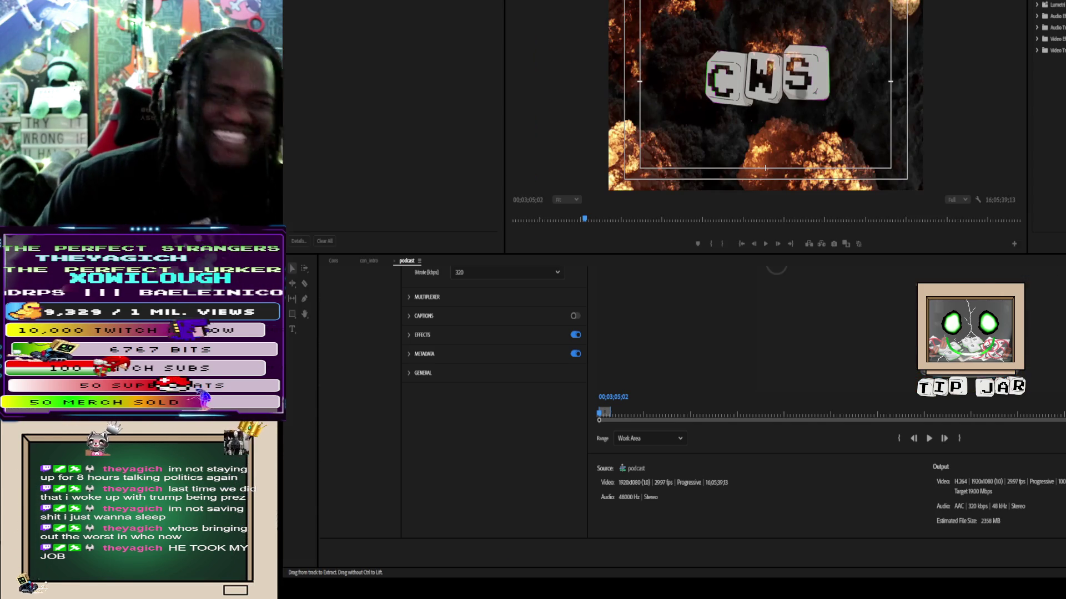